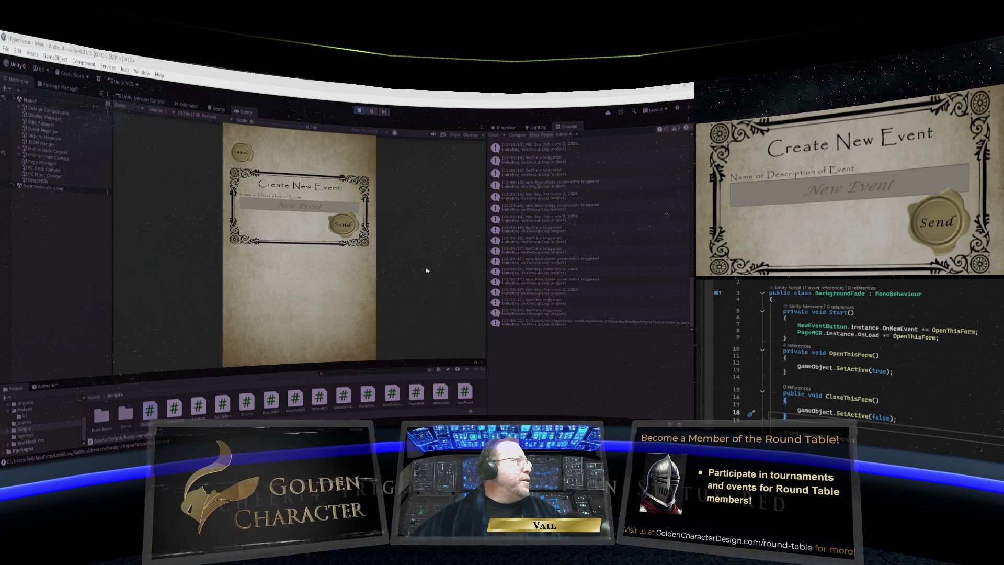
Enter 'Figure out Next Step' as the new event's name and submit it.
{"action": "left_click", "coordinate": [282, 208]}
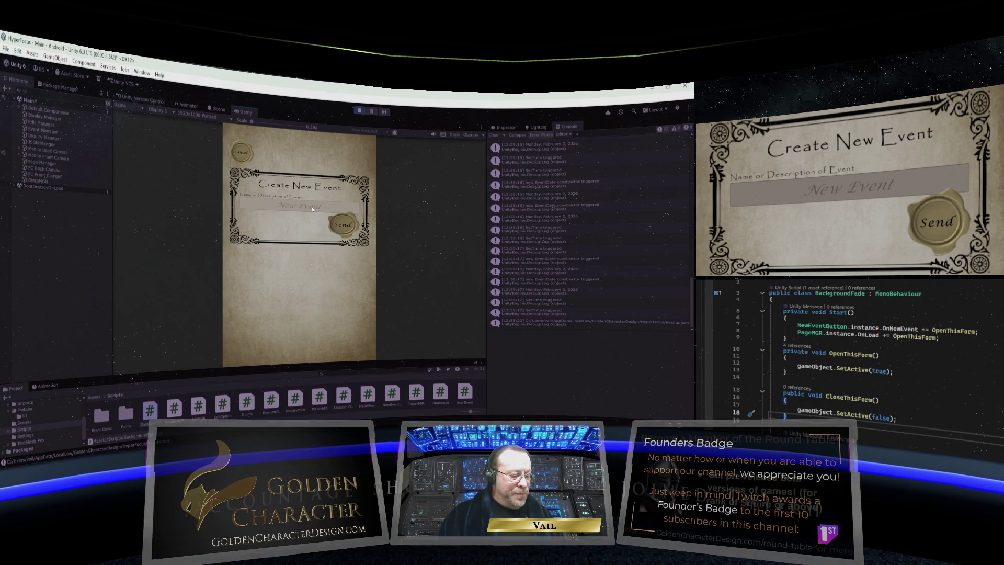
{"action": "type", "text": "Fig"}
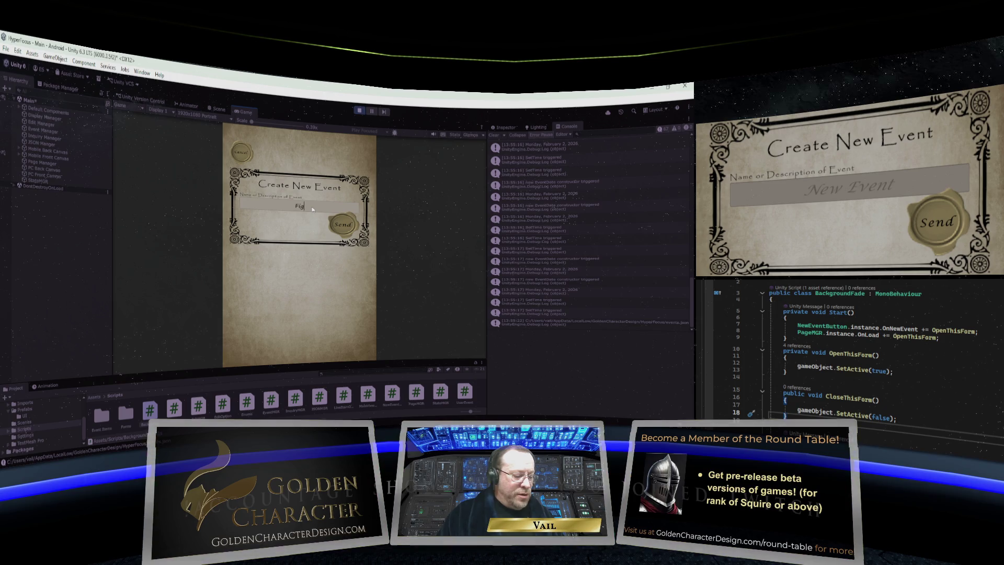
{"action": "type", "text": "ure out Ne"}
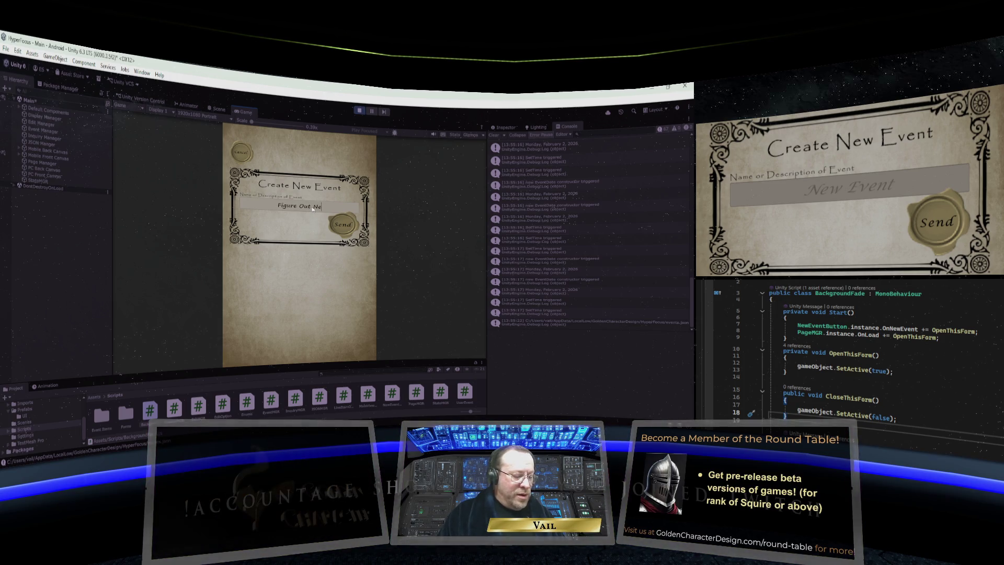
{"action": "type", "text": "xt Step"}
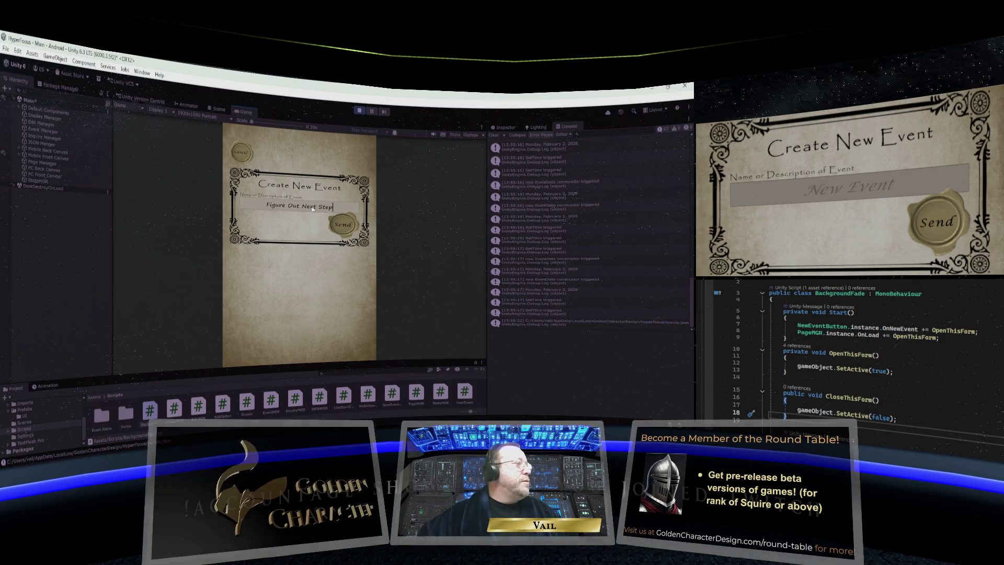
{"action": "left_click", "coordinate": [343, 225]}
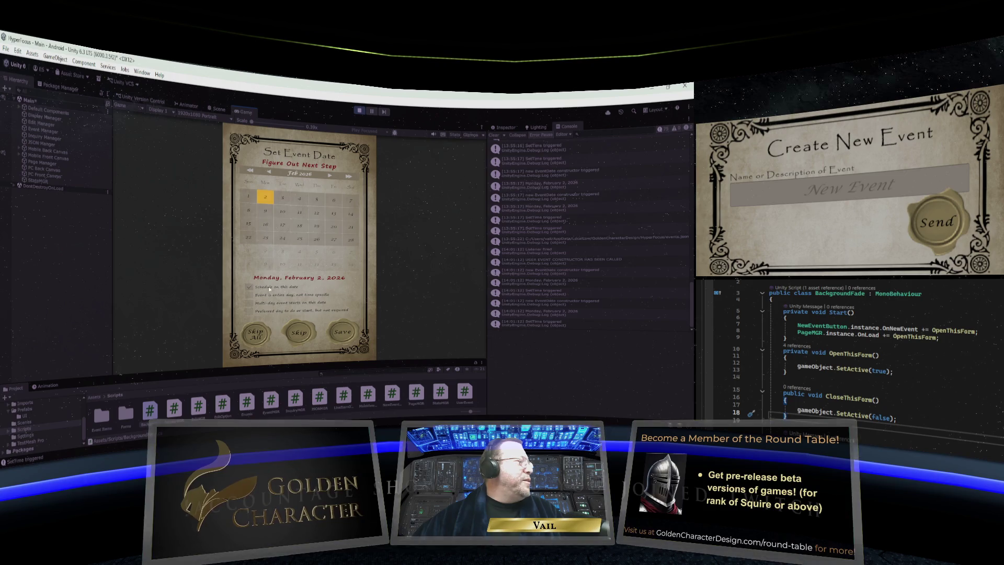
Accept February 2, 2026, set the start to 2:00 PM, and save the repeat pattern.
{"action": "left_click", "coordinate": [341, 330]}
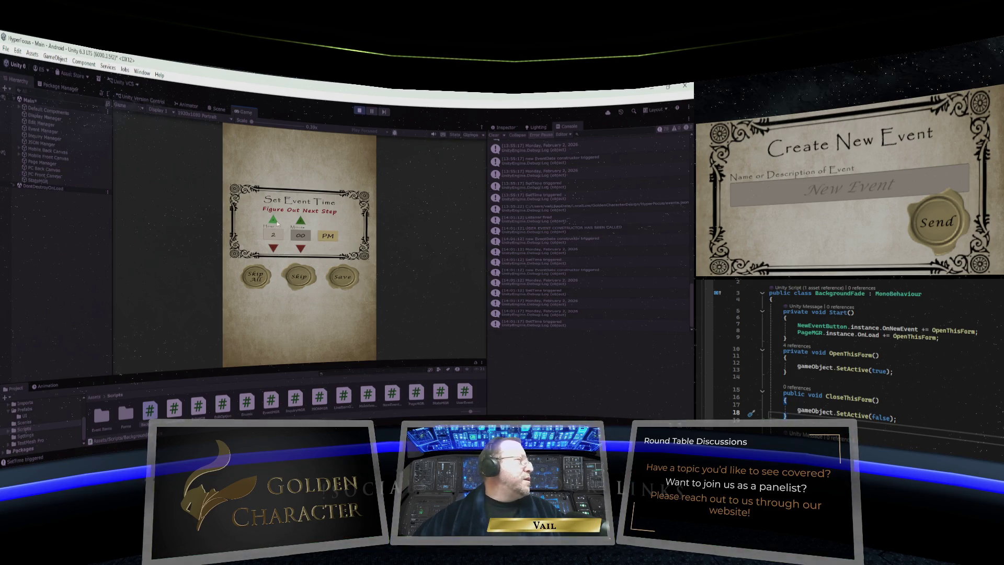
{"action": "left_click", "coordinate": [273, 219]}
{"action": "left_click", "coordinate": [350, 281]}
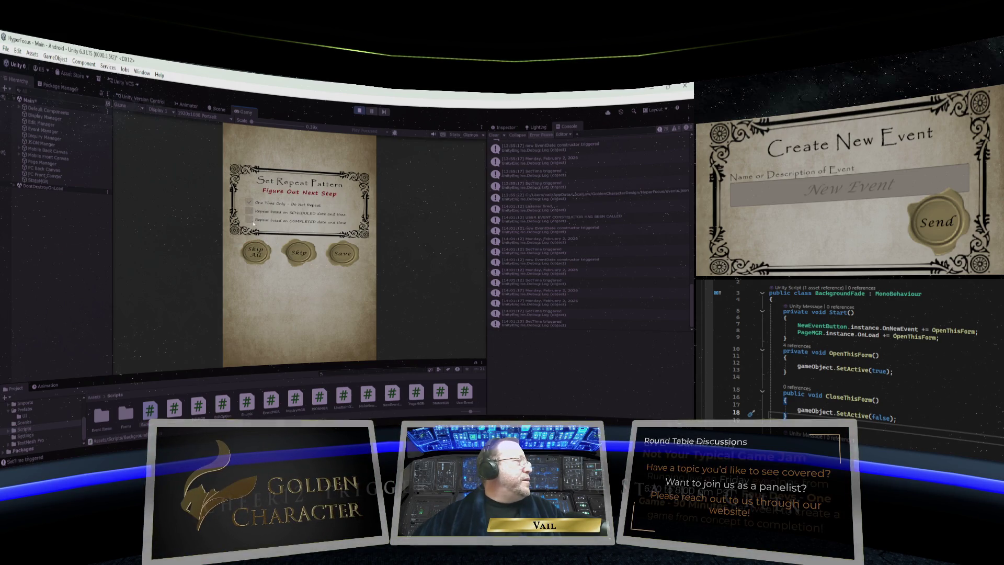
{"action": "left_click", "coordinate": [344, 256]}
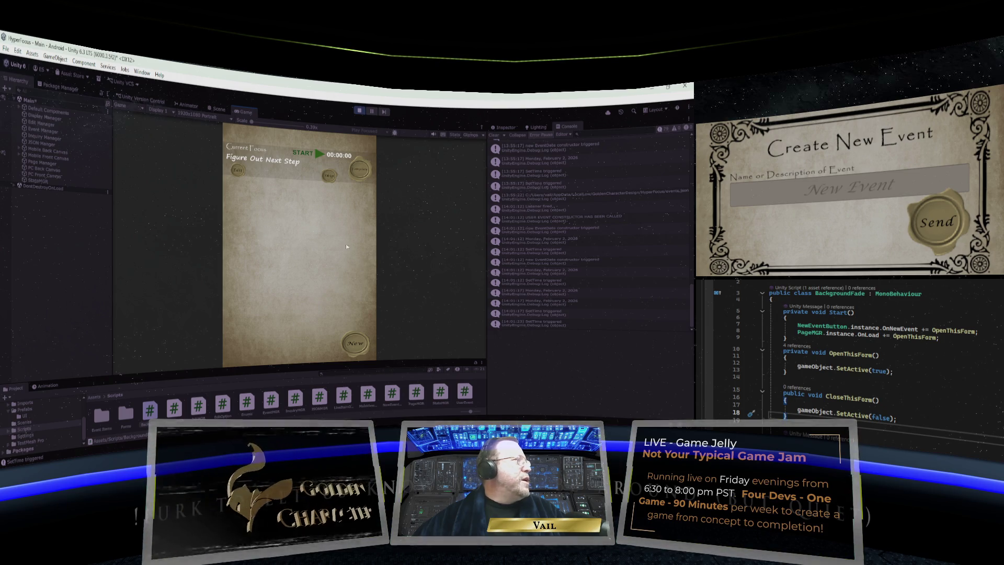
Open Figure Out Next Step in the Edit Existing Event page.
{"action": "left_click", "coordinate": [239, 173]}
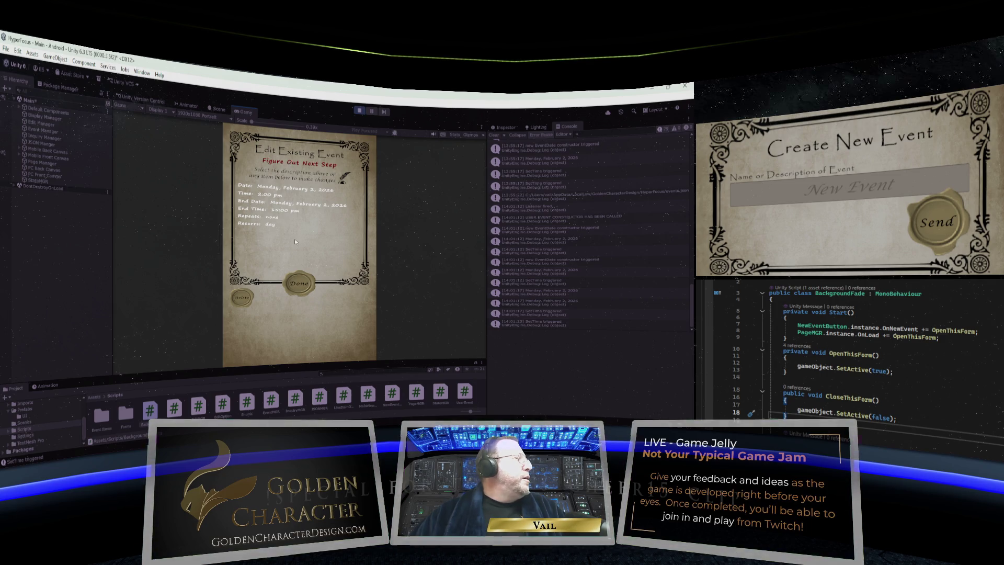
Open the Set Event Time page for the event's 3:00 PM end time.
{"action": "left_click", "coordinate": [299, 283]}
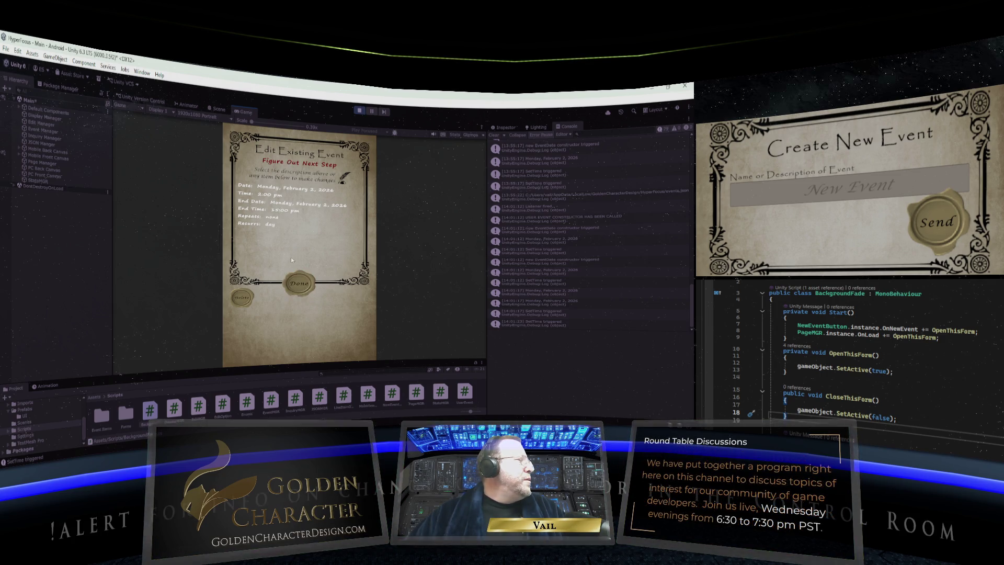
{"action": "left_click", "coordinate": [299, 283]}
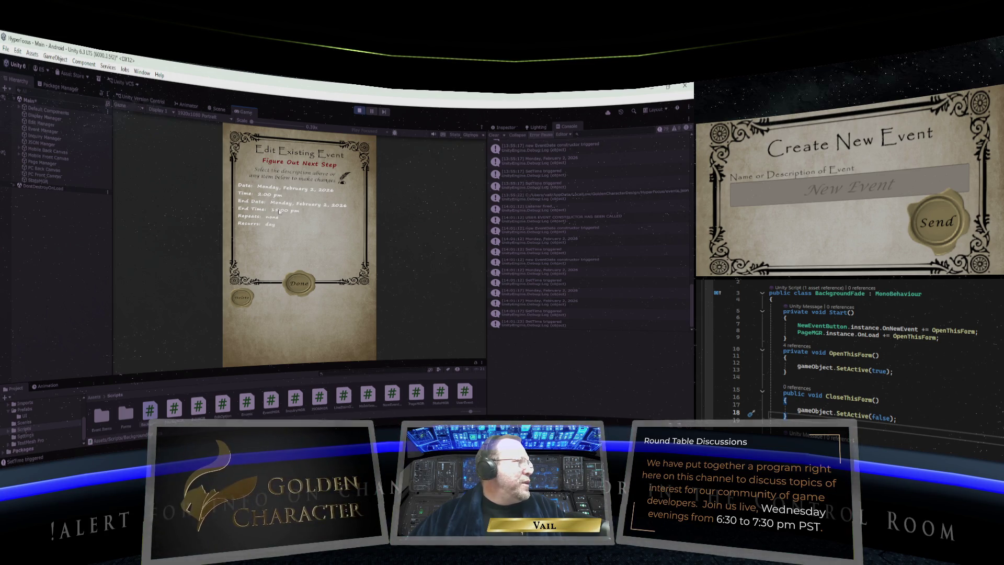
{"action": "left_click", "coordinate": [279, 212]}
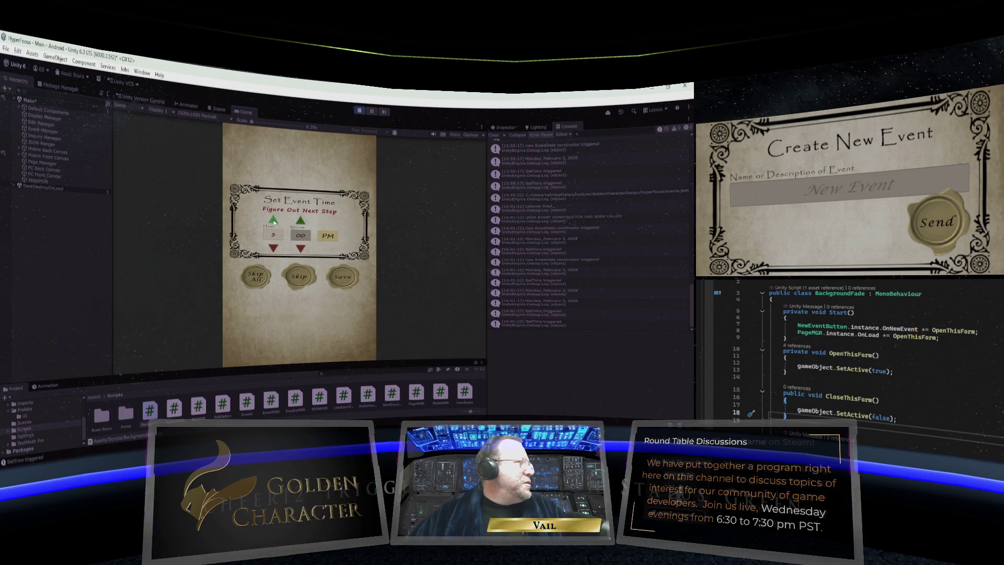
Replace the end time's minutes with 30 and save the 3:30 PM end time.
{"action": "left_click", "coordinate": [300, 221]}
{"action": "left_click", "coordinate": [306, 238]}
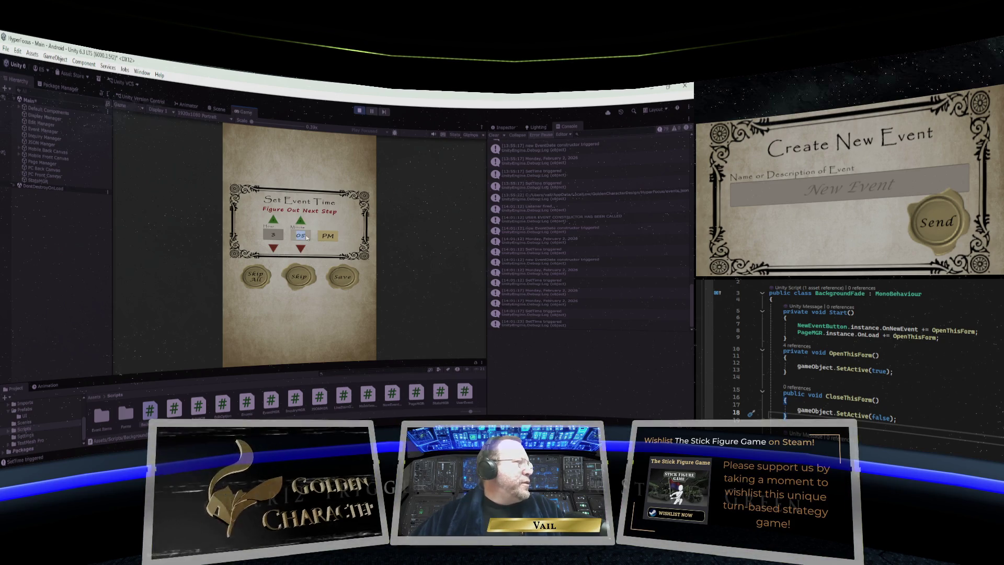
{"action": "type", "text": "30"}
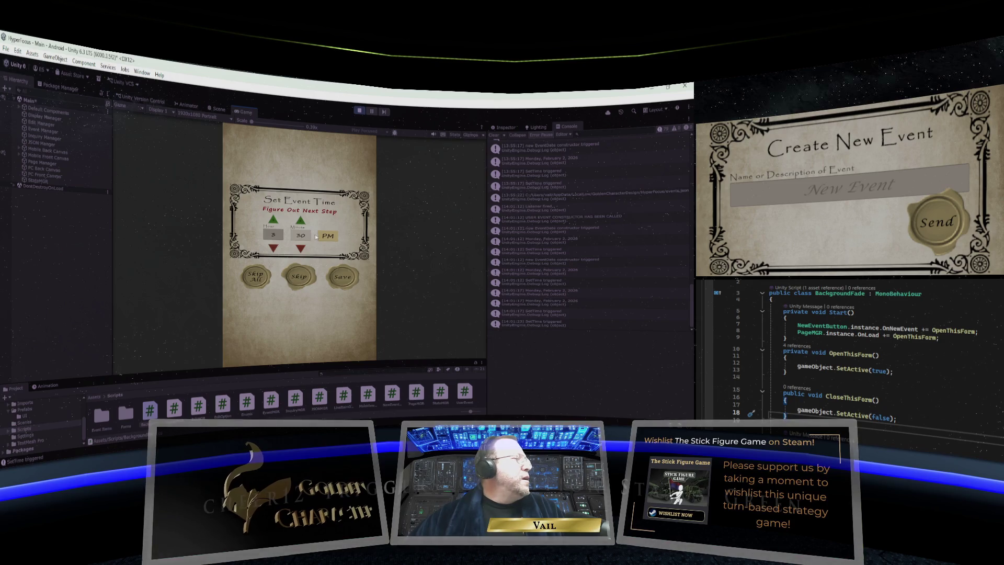
{"action": "left_click", "coordinate": [347, 278]}
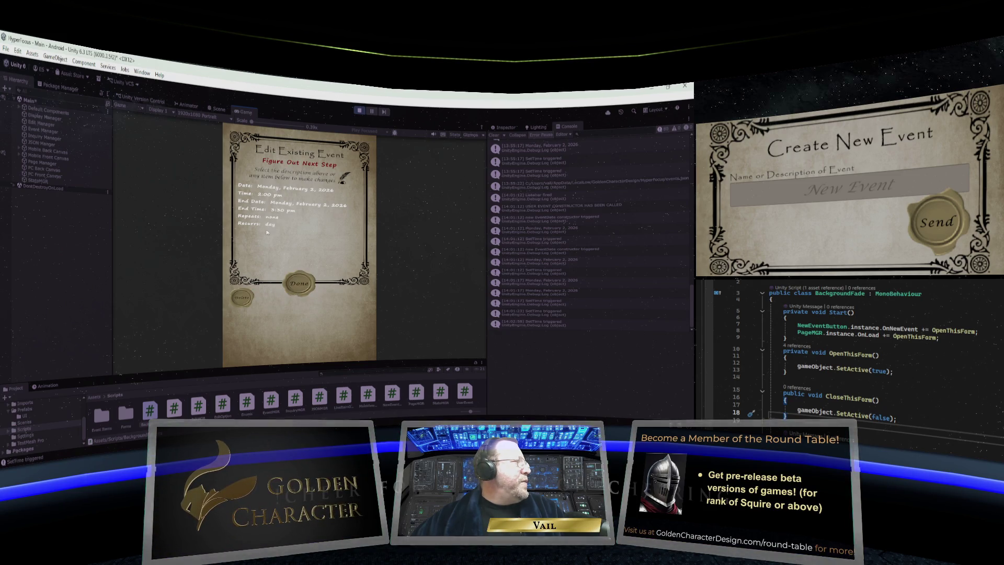
Finish editing Figure Out Next Step, returning to Current Focus.
{"action": "left_click", "coordinate": [298, 283]}
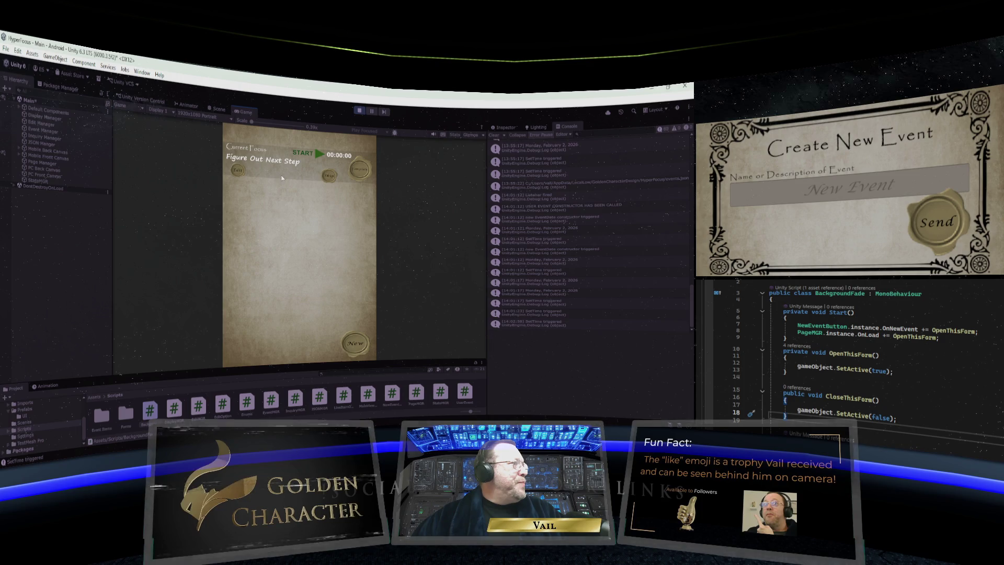
{"action": "left_click", "coordinate": [356, 343]}
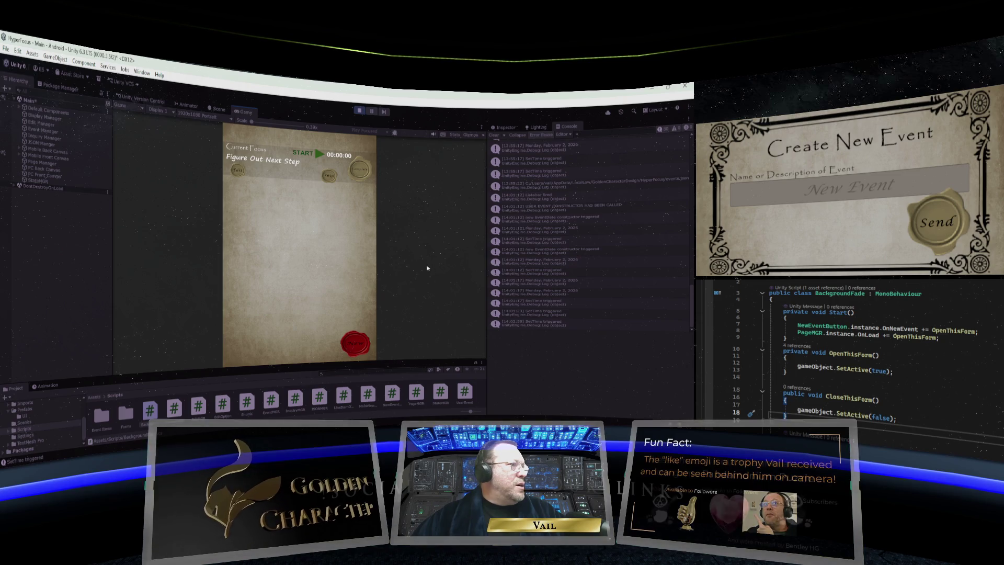
{"action": "left_click", "coordinate": [360, 345]}
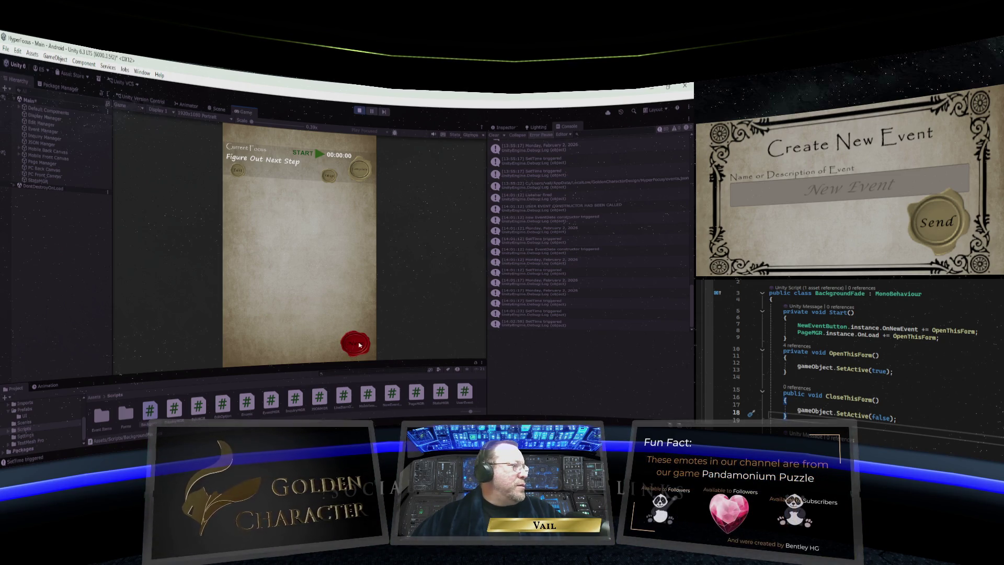
{"action": "left_click", "coordinate": [341, 261]}
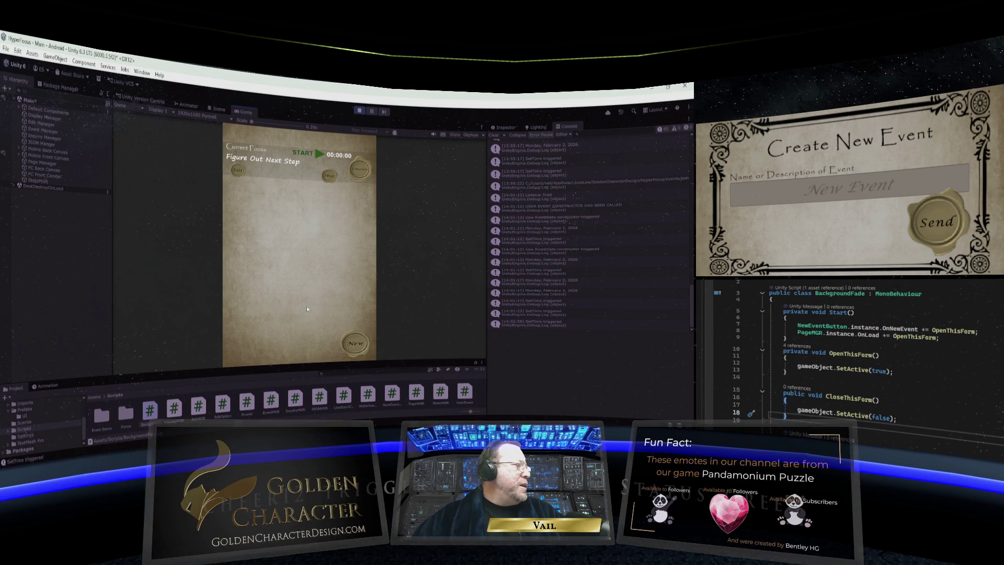
{"action": "left_click", "coordinate": [353, 343]}
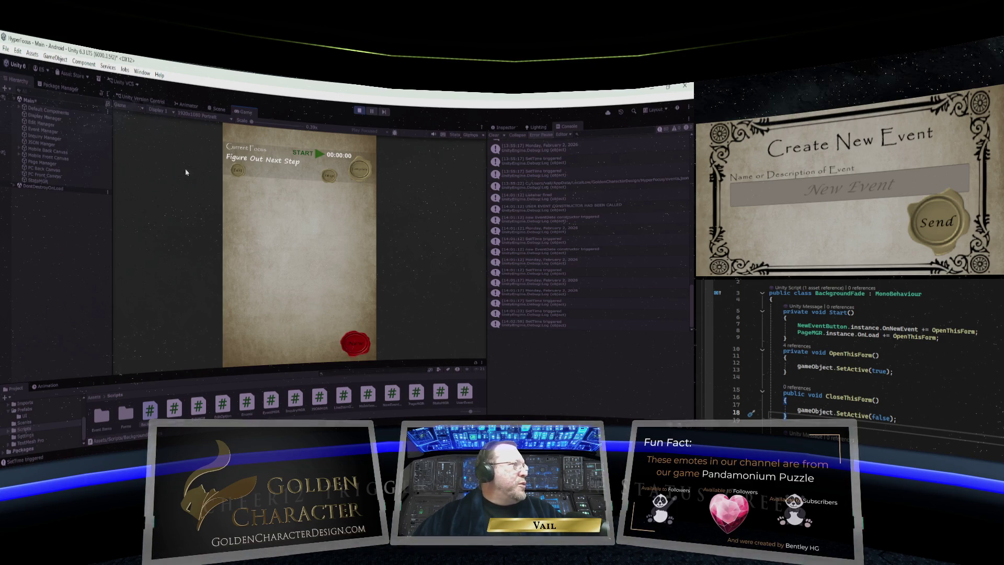
{"action": "left_click", "coordinate": [324, 334]}
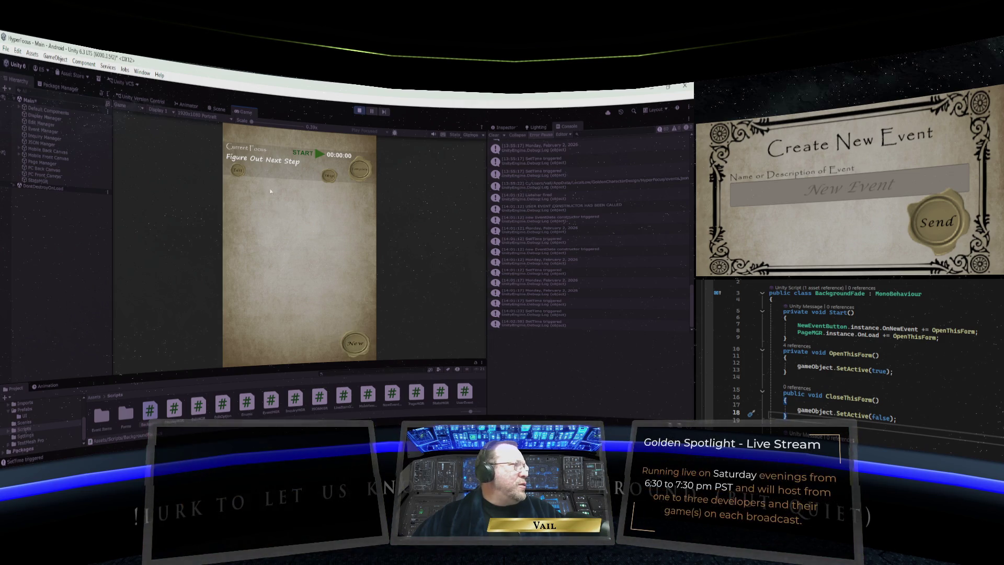
Reopen Figure Out Next Step in Edit Existing Event to check its end time.
{"action": "left_click", "coordinate": [238, 170]}
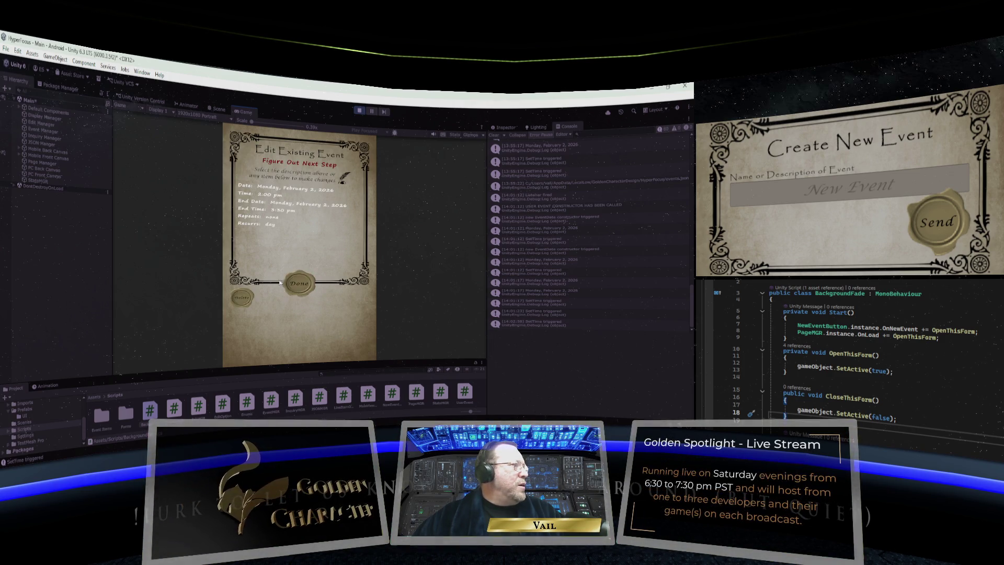